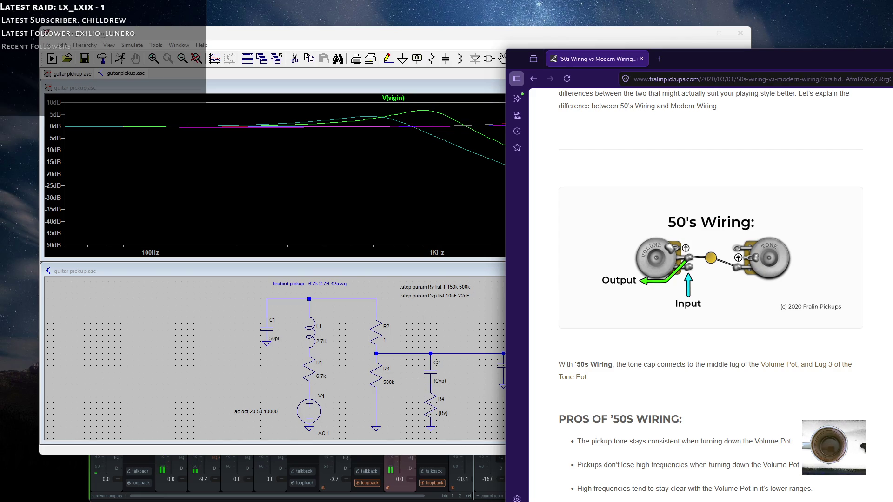
Slide the Fralin '50s wiring article right and bring up the Inkscape 'option #1' wiring sketch.
{"action": "left_click_drag", "start_coordinate": [690, 57], "coordinate": [753, 70]}
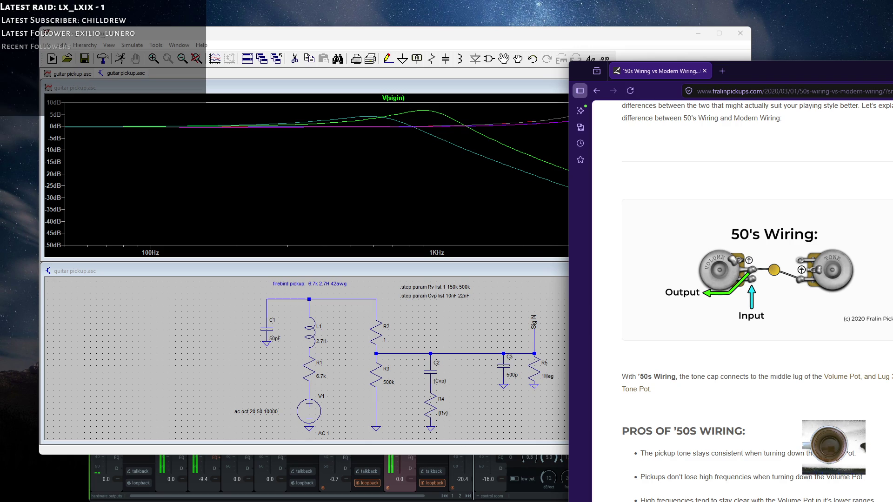
{"action": "key", "text": "alt+Tab"}
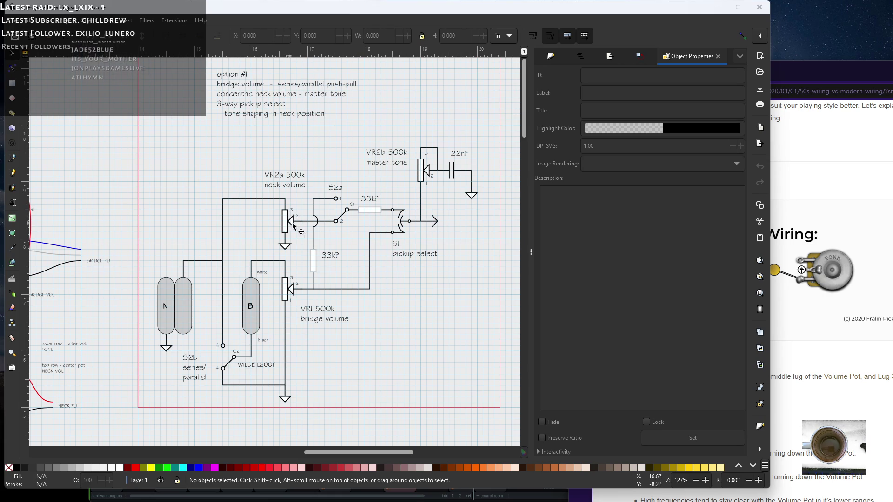
Raise the Fralin article and scroll to the Modern Wiring diagram with its pros and cons.
{"action": "left_click", "coordinate": [786, 140]}
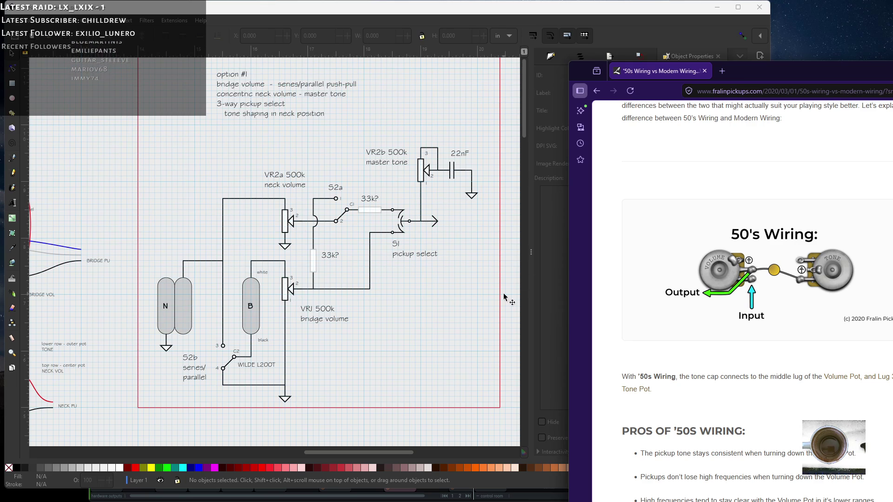
{"action": "scroll", "coordinate": [749, 293], "scroll_direction": "down", "scroll_amount": 9}
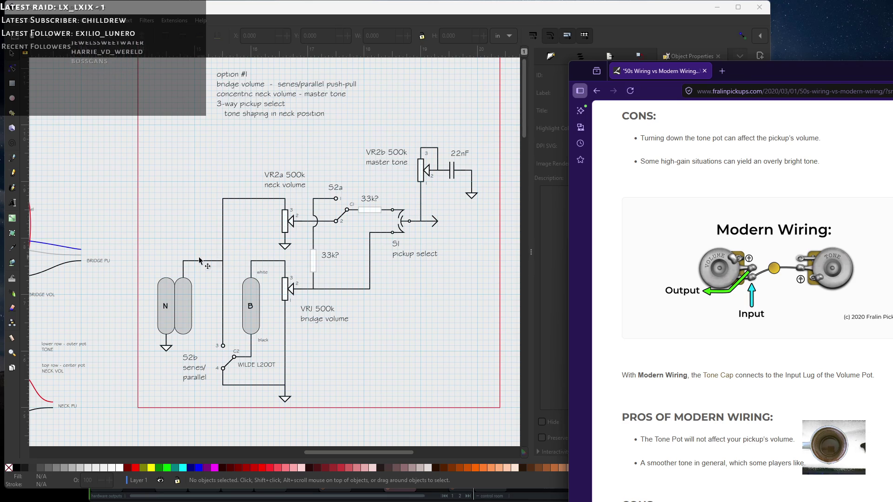
{"action": "scroll", "coordinate": [644, 293], "scroll_direction": "down", "scroll_amount": 2}
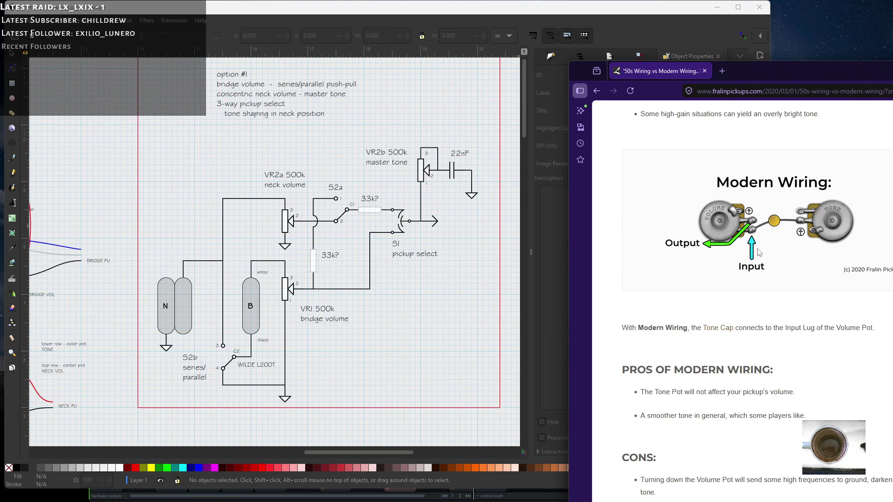
{"action": "scroll", "coordinate": [755, 258], "scroll_direction": "up", "scroll_amount": 2}
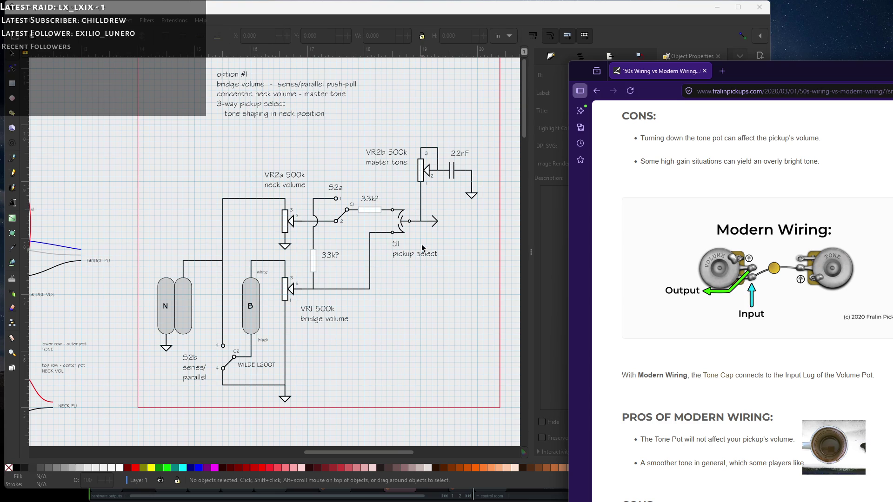
{"action": "scroll", "coordinate": [428, 264], "scroll_direction": "up", "scroll_amount": 2}
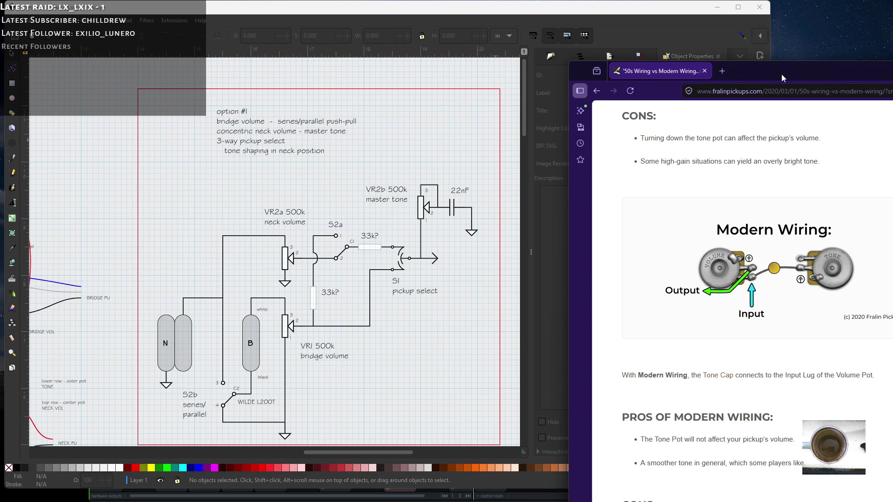
Move the article window up-left over the sketch and switch to LTspice's guitar pickup.asc.
{"action": "mouse_move", "coordinate": [781, 74]}
{"action": "left_mouse_down"}
{"action": "mouse_move", "coordinate": [763, 78]}
{"action": "mouse_move", "coordinate": [758, 46]}
{"action": "left_mouse_up"}
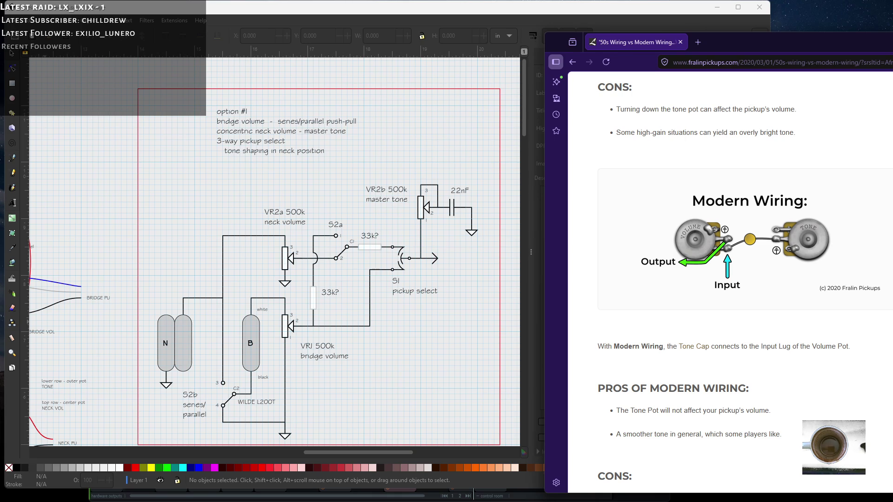
{"action": "key", "text": "alt+Tab"}
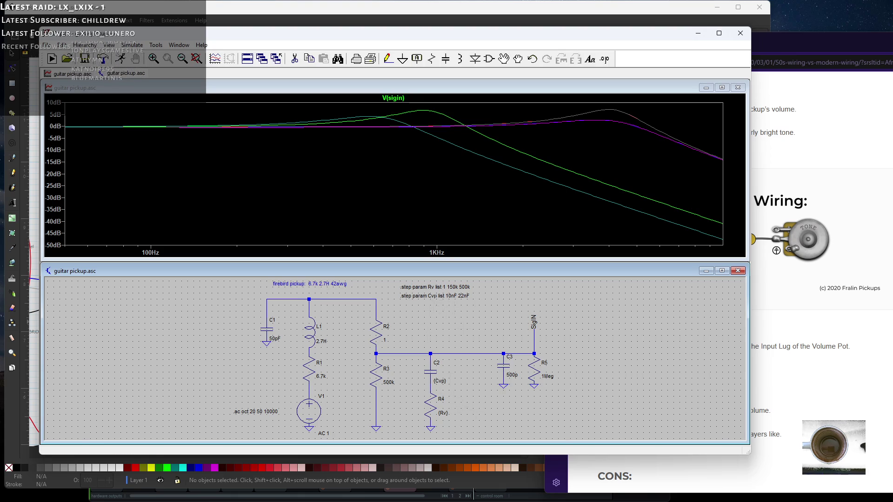
Replace C2's {Cvp} capacitance with a fixed 22nF and re-run the simulation.
{"action": "right_click", "coordinate": [431, 372]}
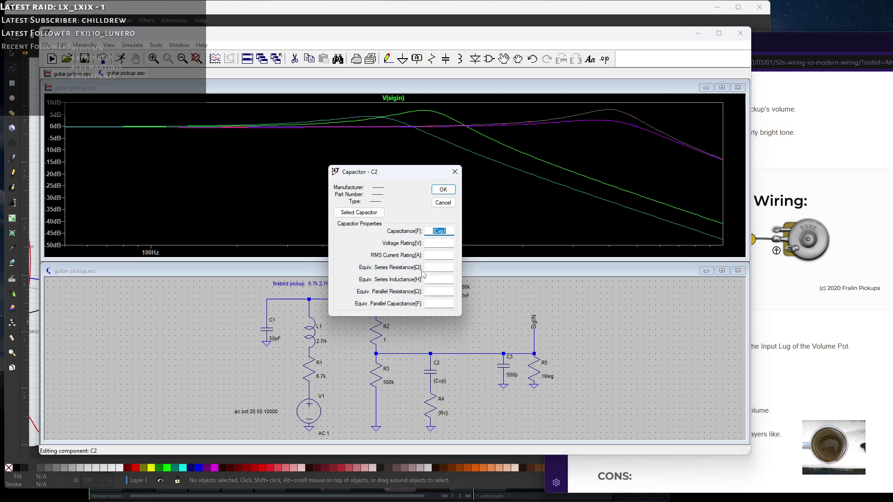
{"action": "left_click", "coordinate": [646, 64]}
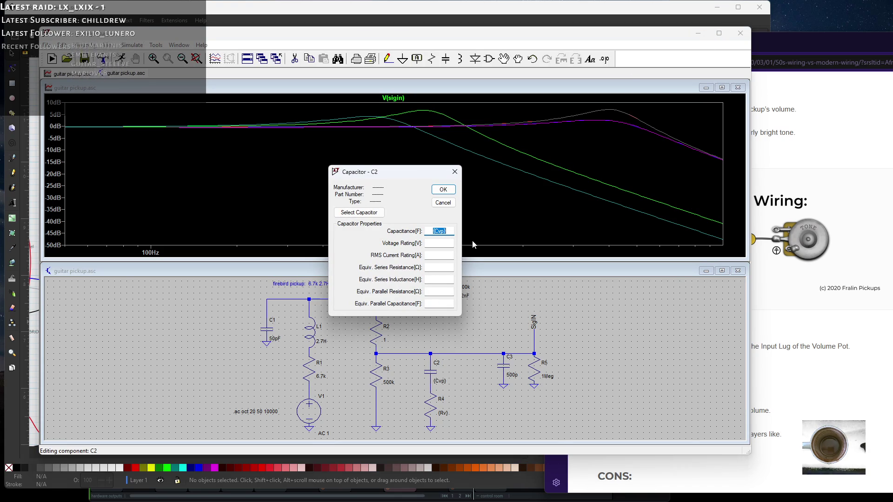
{"action": "type", "text": "22nF"}
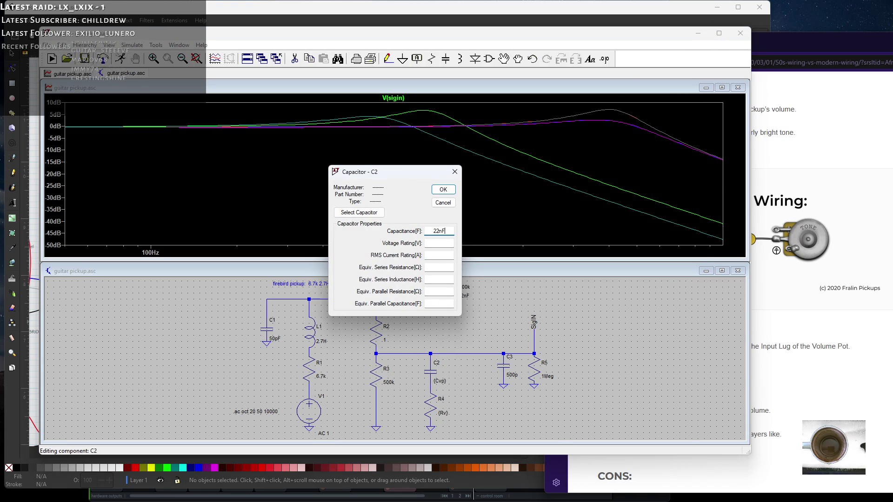
{"action": "key", "text": "Return"}
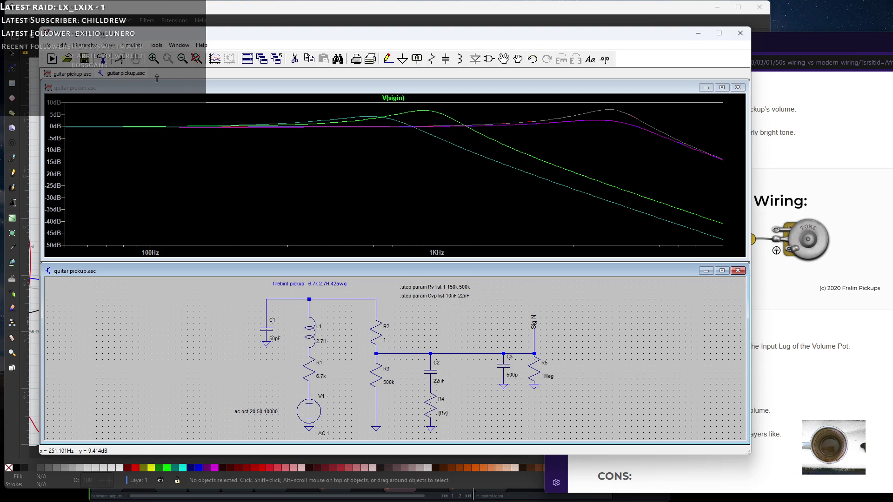
{"action": "left_click", "coordinate": [125, 64]}
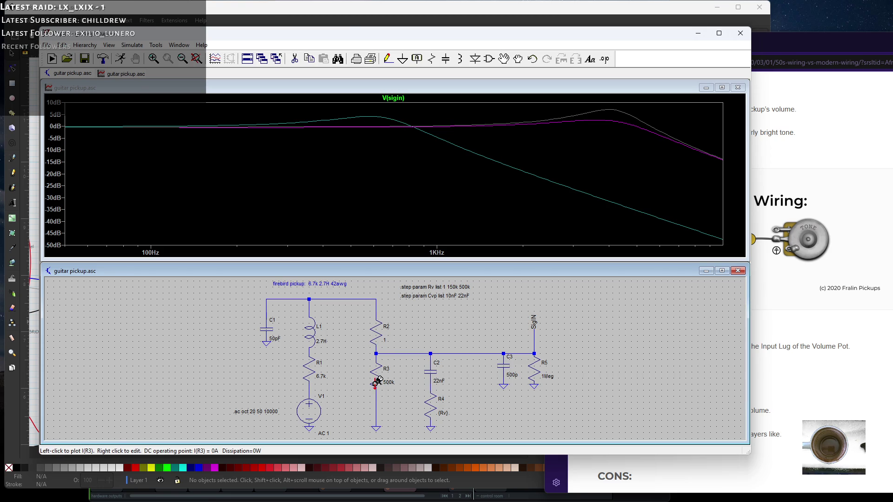
Set resistor R2 to 100k, correcting an initial 11k entry.
{"action": "right_click", "coordinate": [376, 340]}
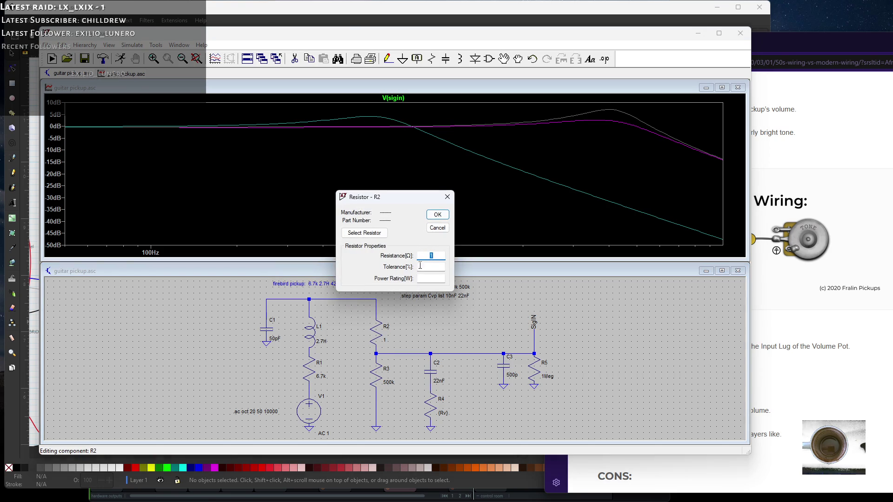
{"action": "type", "text": "11k"}
{"action": "key", "text": "Return"}
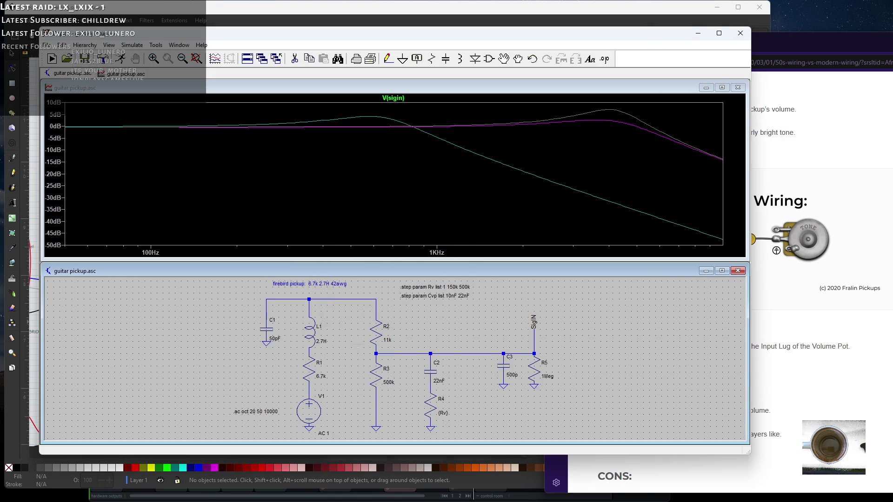
{"action": "right_click", "coordinate": [376, 339]}
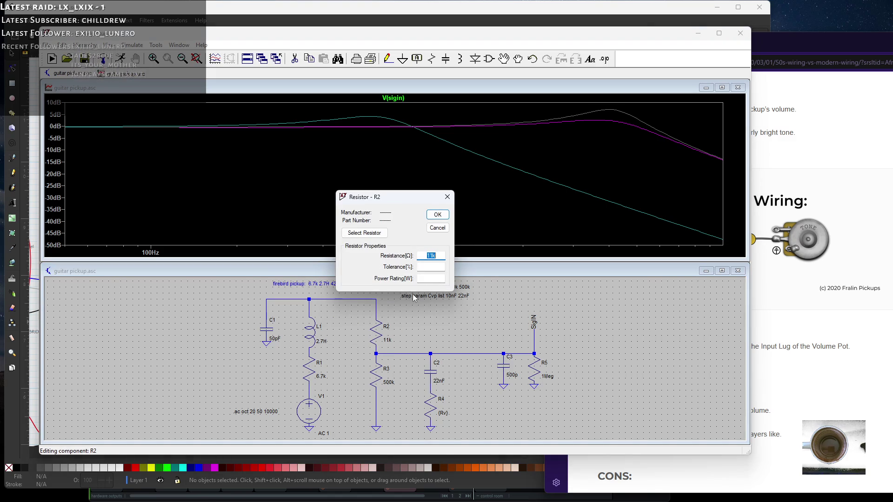
{"action": "left_click", "coordinate": [432, 256]}
{"action": "type", "text": "00"}
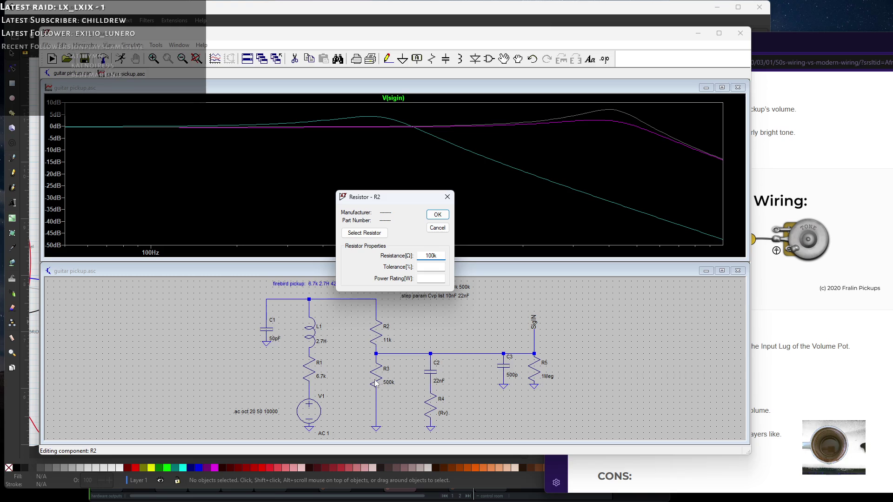
{"action": "left_click", "coordinate": [437, 215]}
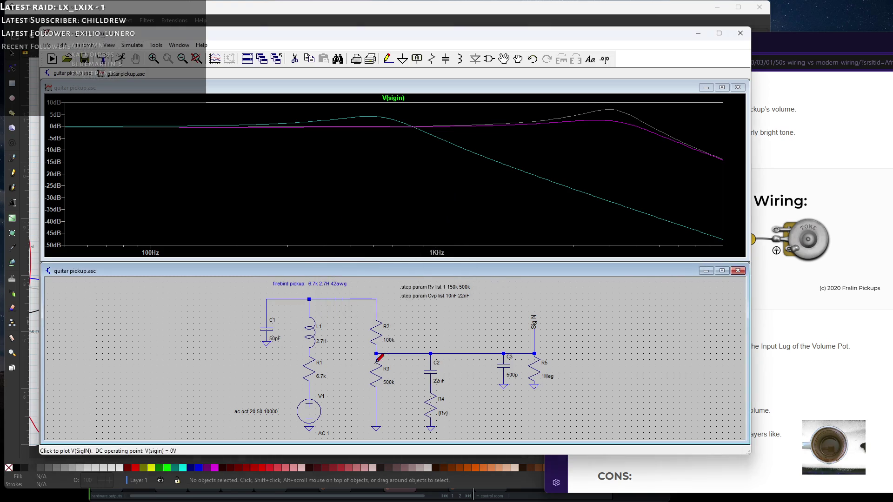
Change resistor R3 from 500k to 400k.
{"action": "right_click", "coordinate": [376, 374]}
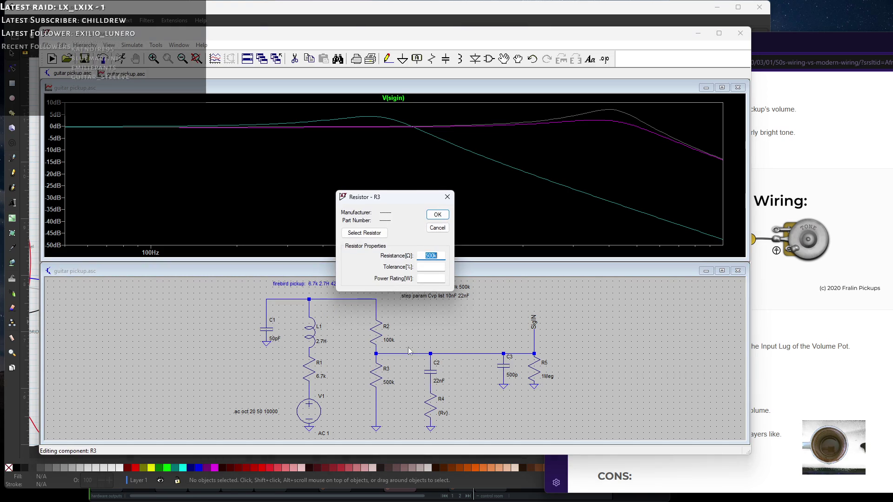
{"action": "left_click", "coordinate": [427, 256]}
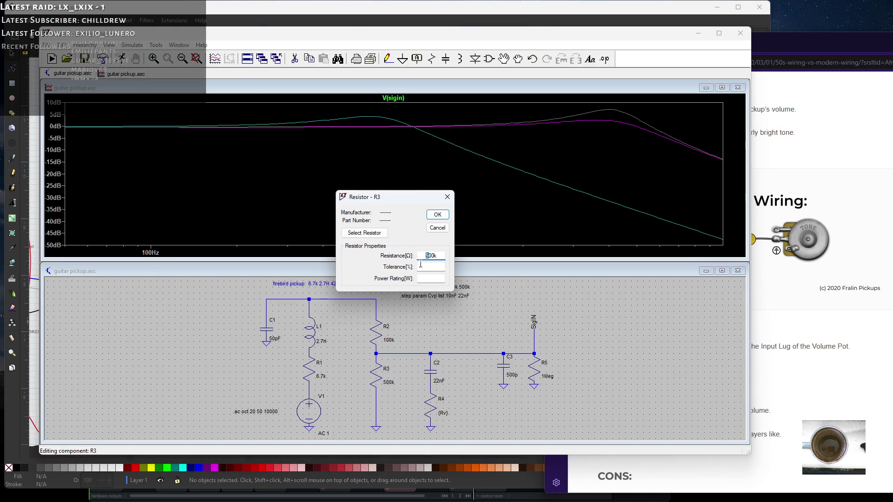
{"action": "type", "text": "4"}
{"action": "left_click", "coordinate": [437, 215]}
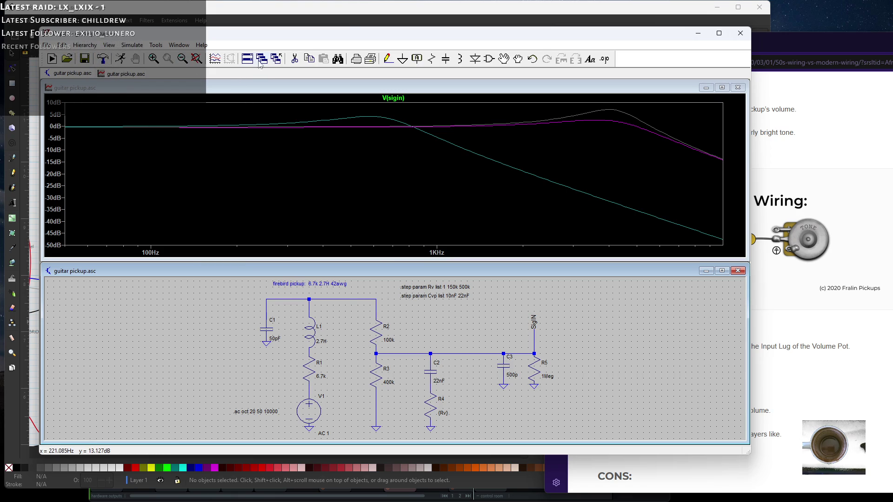
Re-run the guitar pickup simulation to refresh the V(sigin) curves.
{"action": "left_click", "coordinate": [120, 59]}
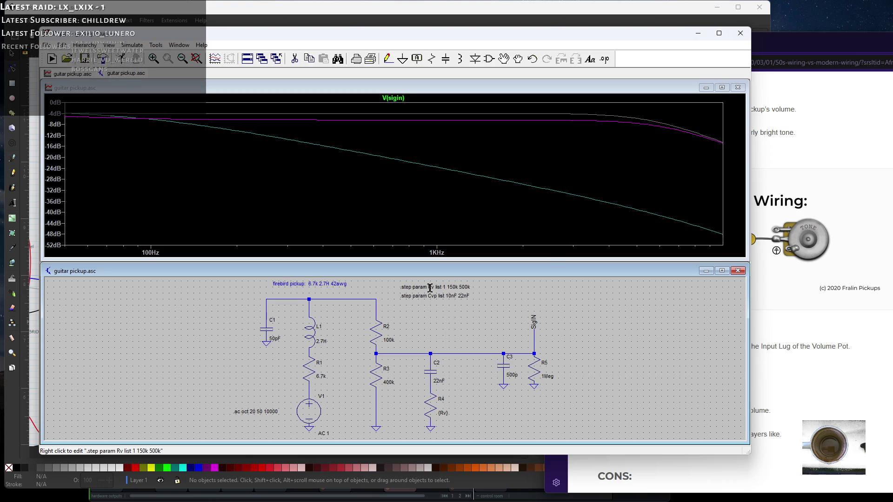
Change the first Rv step value from 1 to 10k and re-run the simulation.
{"action": "right_click", "coordinate": [443, 287]}
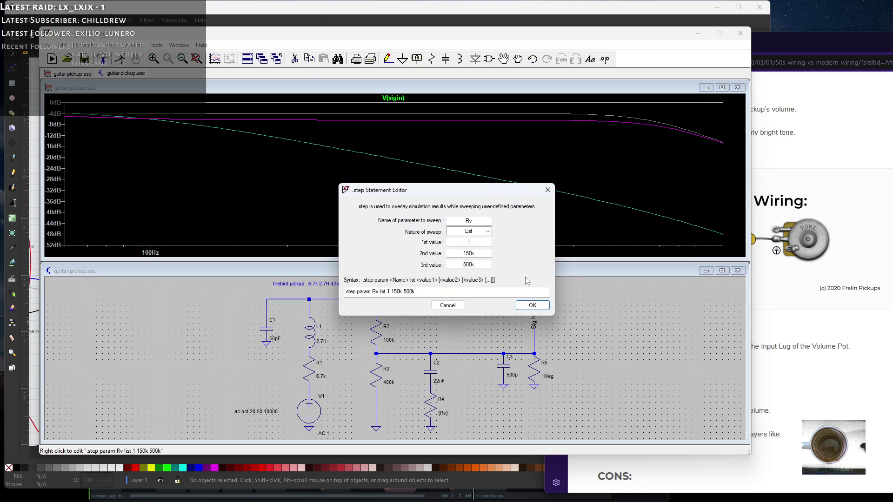
{"action": "double_click", "coordinate": [472, 244]}
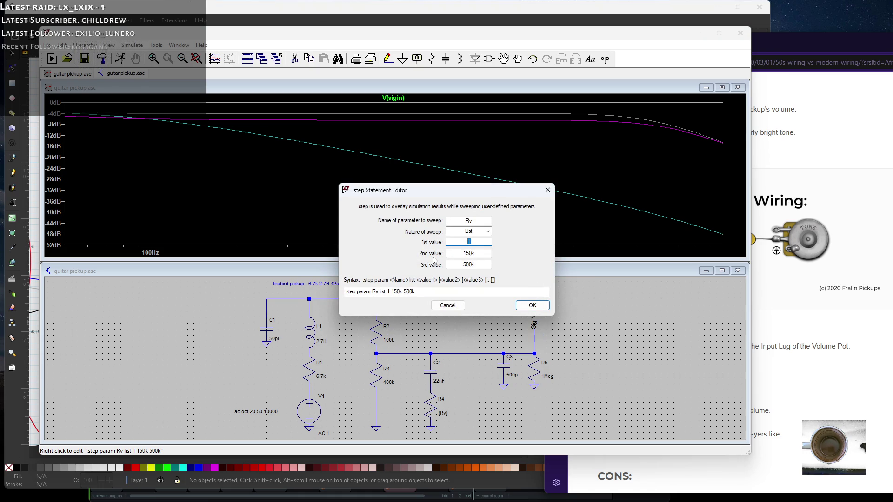
{"action": "type", "text": "50"}
{"action": "key", "text": "BackSpace"}
{"action": "type", "text": "0k"}
{"action": "key", "text": "Return"}
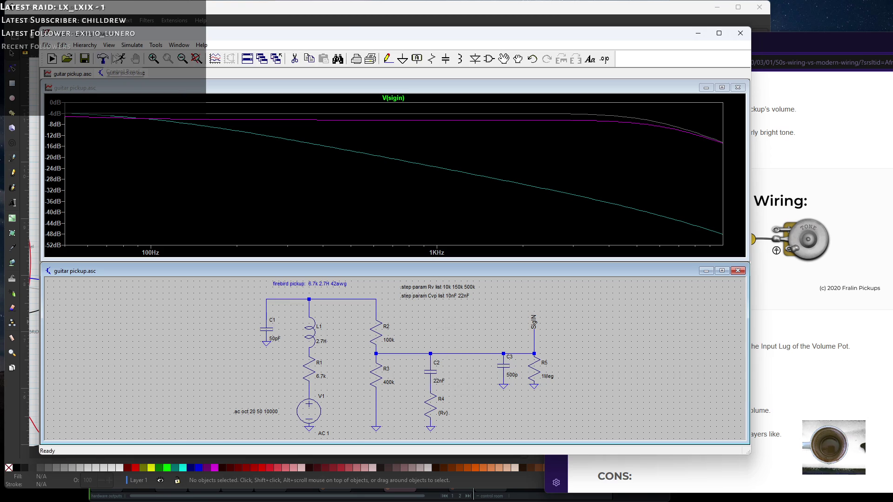
{"action": "left_click", "coordinate": [119, 63]}
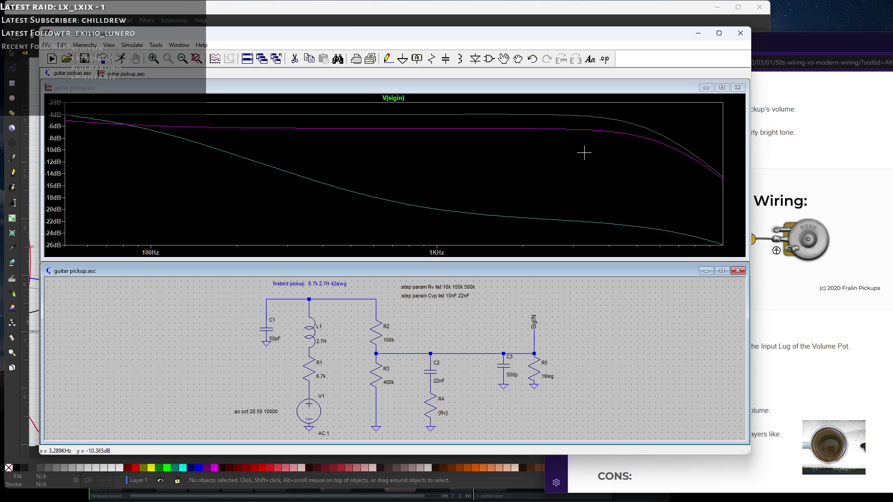
Open the .step Statement Editor for the Rv sweep (10k 150k 500k), cursor before 150k.
{"action": "right_click", "coordinate": [442, 287]}
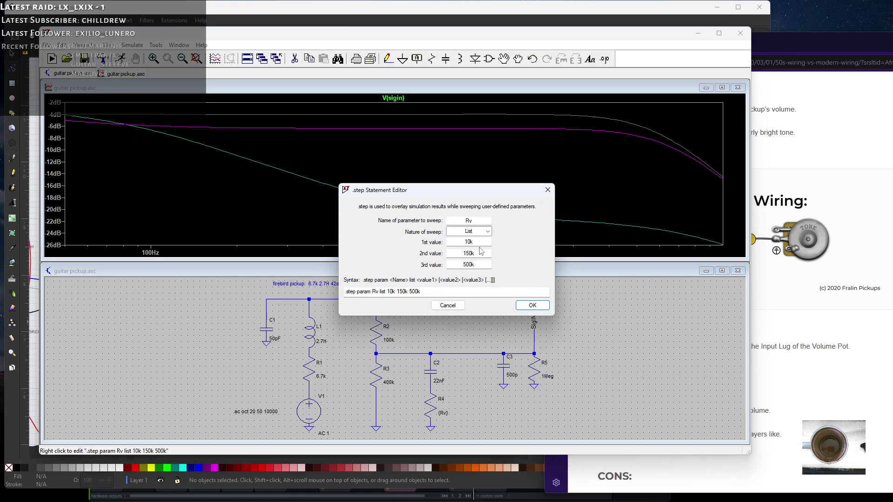
{"action": "left_click", "coordinate": [397, 291]}
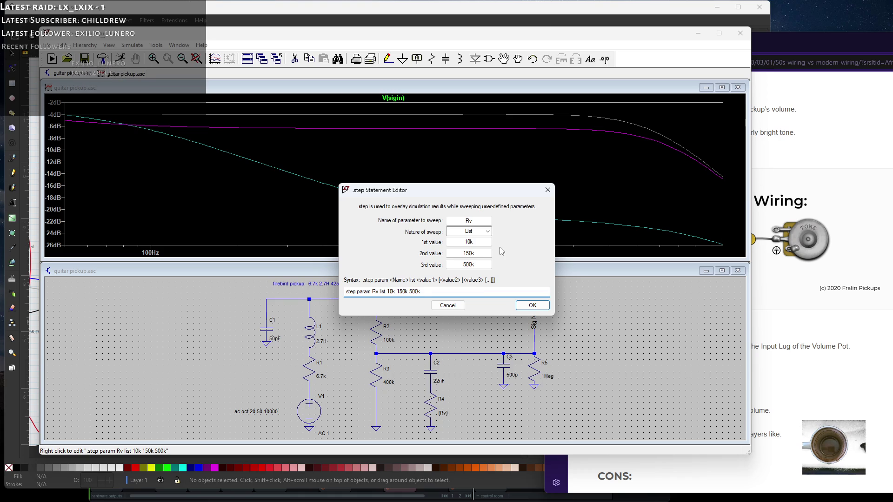
Insert 75k and change 150k to 200k in the Rv sweep, then re-run the simulation.
{"action": "type", "text": "75k"}
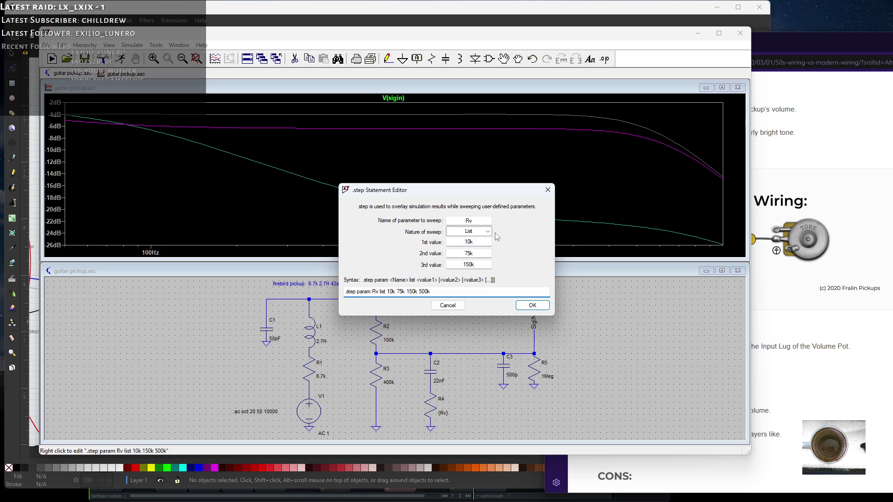
{"action": "left_click", "coordinate": [408, 293]}
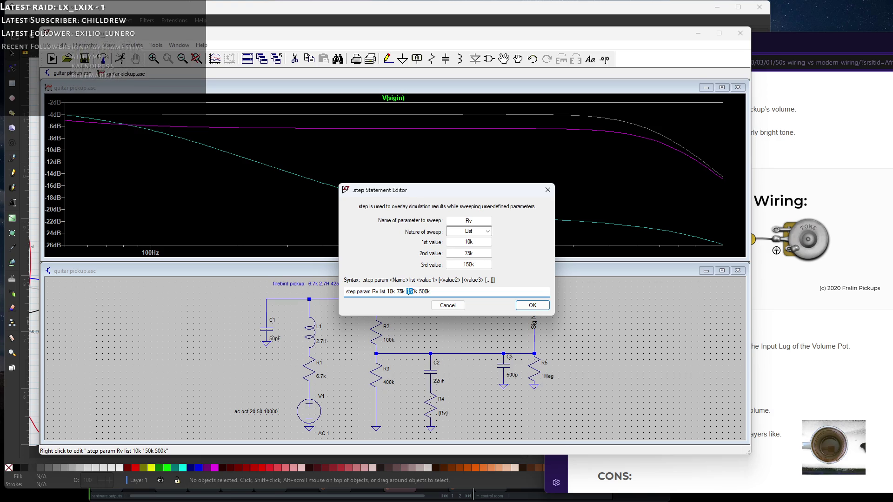
{"action": "type", "text": "20"}
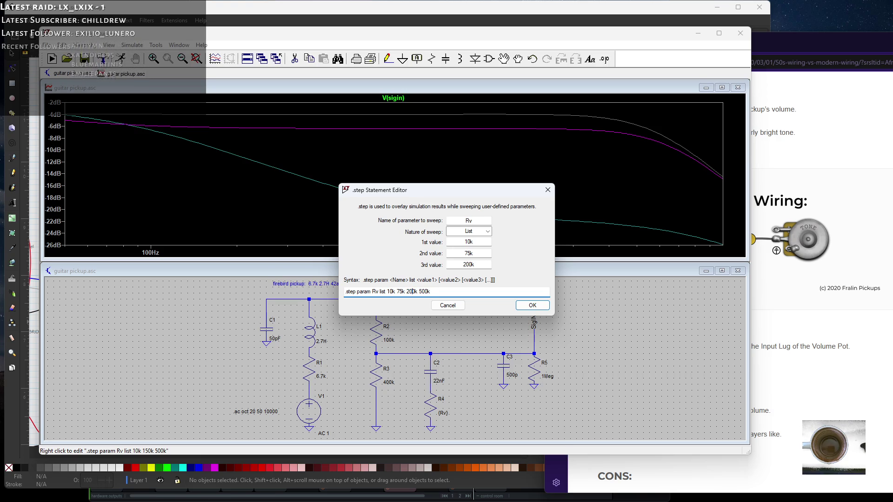
{"action": "left_click", "coordinate": [532, 307]}
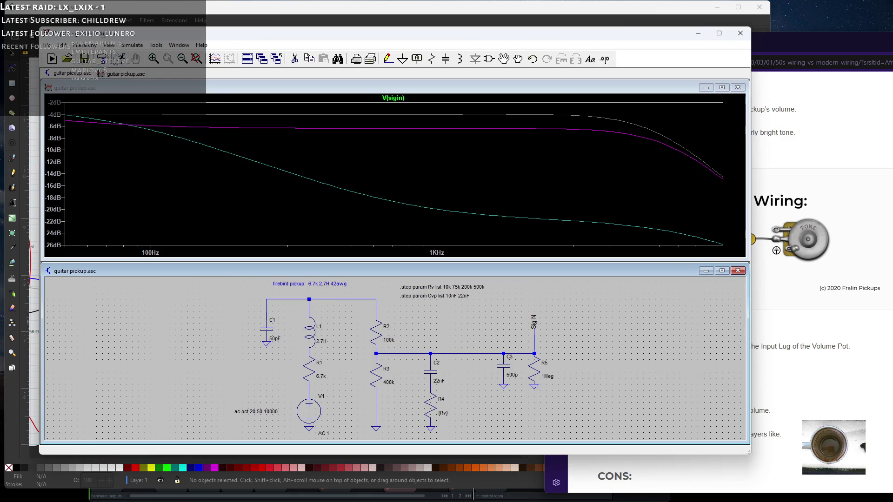
{"action": "left_click", "coordinate": [121, 59]}
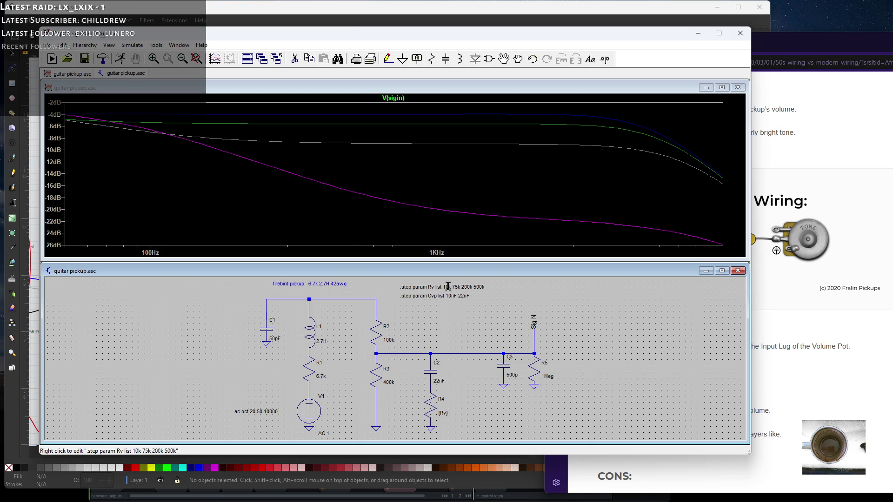
Insert 25k before 75k in the Rv step directive and re-run the simulation.
{"action": "right_click", "coordinate": [481, 283]}
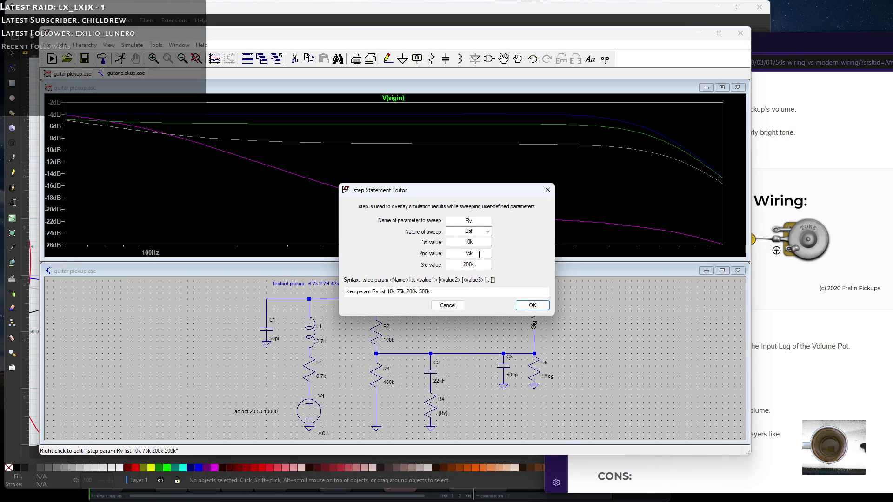
{"action": "left_click", "coordinate": [398, 291]}
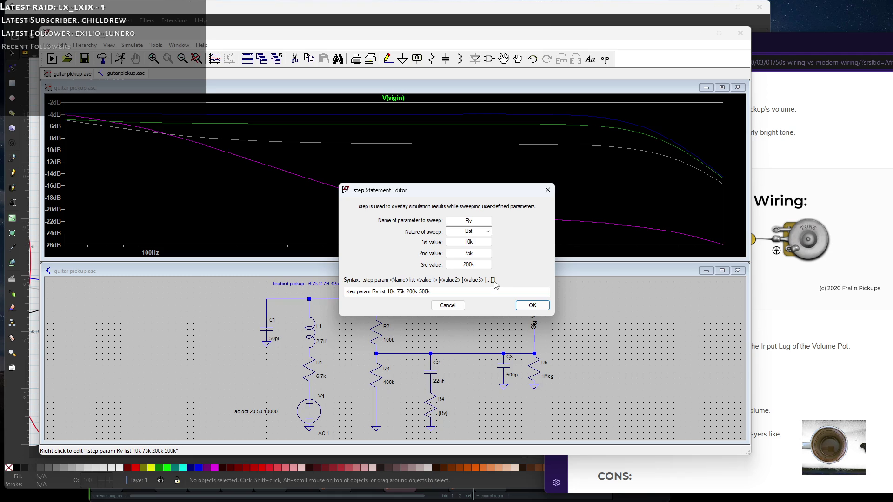
{"action": "type", "text": "25k"}
{"action": "key", "text": "Return"}
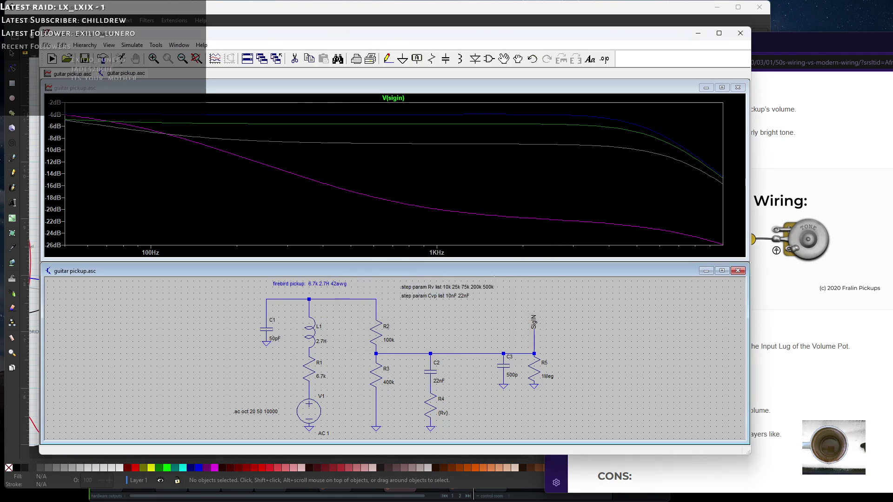
{"action": "left_click", "coordinate": [121, 59]}
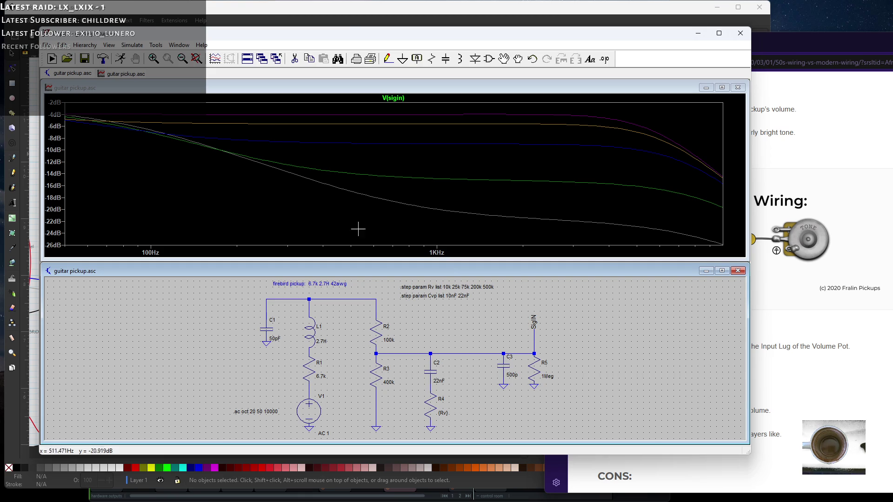
Set resistors R2 and R4 to 1, replacing R4's {Rv} value.
{"action": "right_click", "coordinate": [383, 323]}
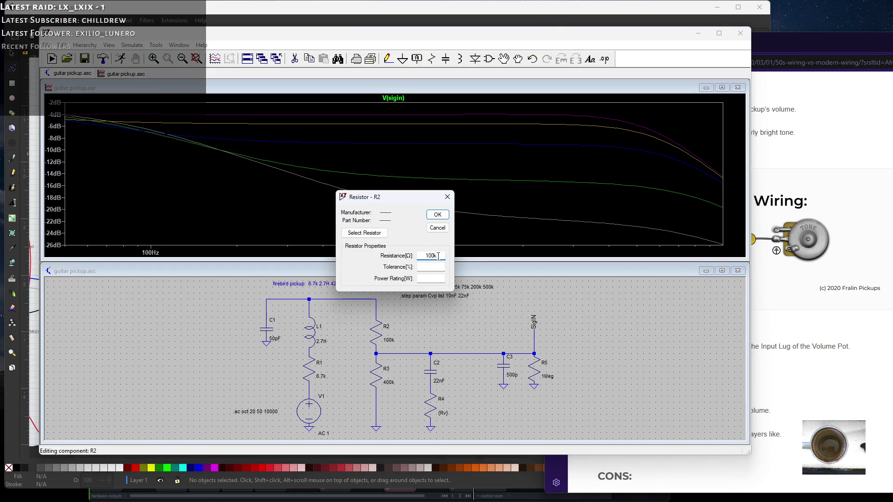
{"action": "type", "text": "1"}
{"action": "key", "text": "Return"}
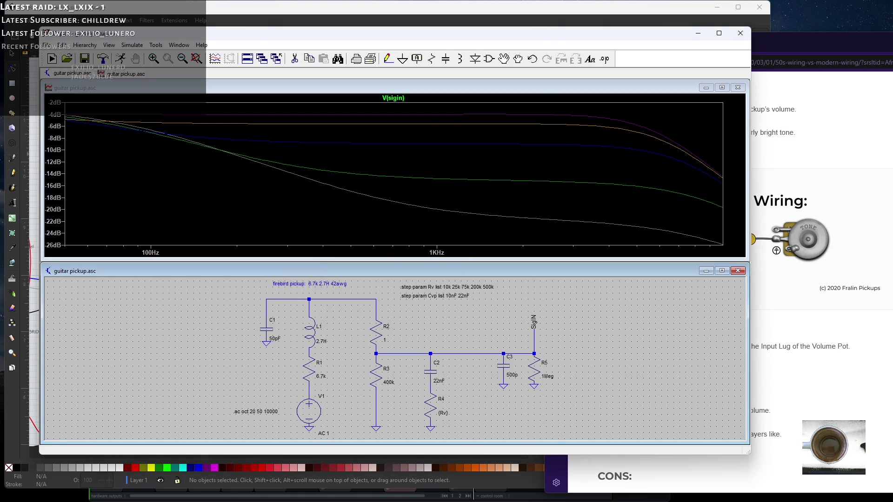
{"action": "right_click", "coordinate": [430, 406]}
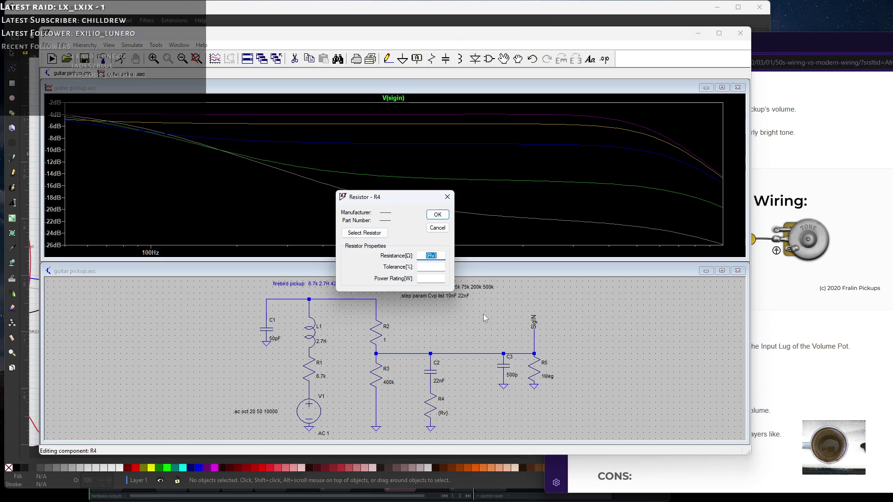
{"action": "type", "text": "1"}
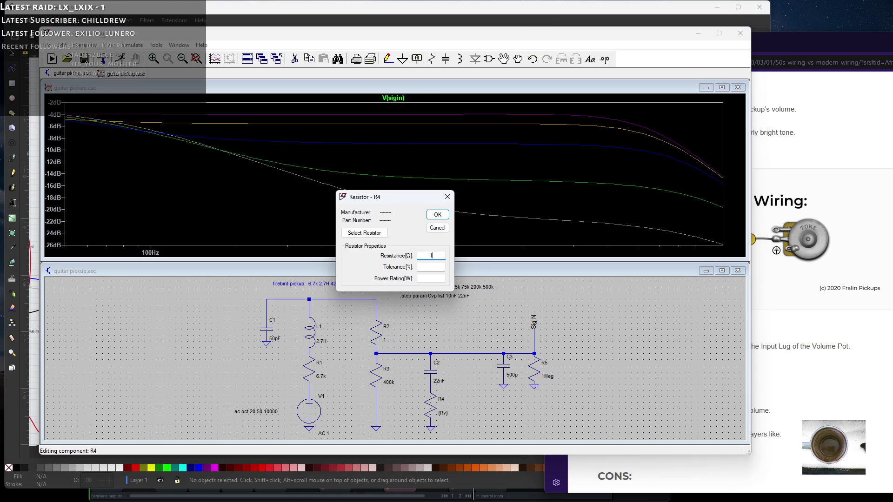
{"action": "key", "text": "Return"}
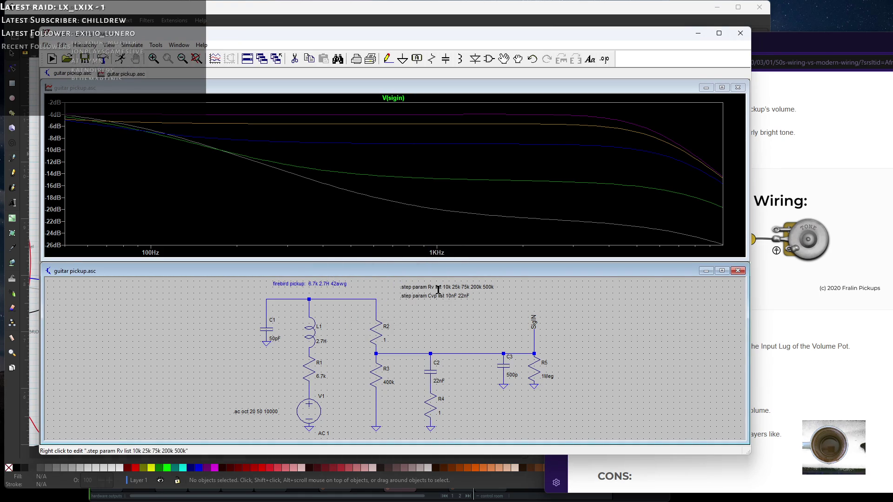
Set capacitor C2's capacitance to {Cvp}.
{"action": "right_click", "coordinate": [430, 371]}
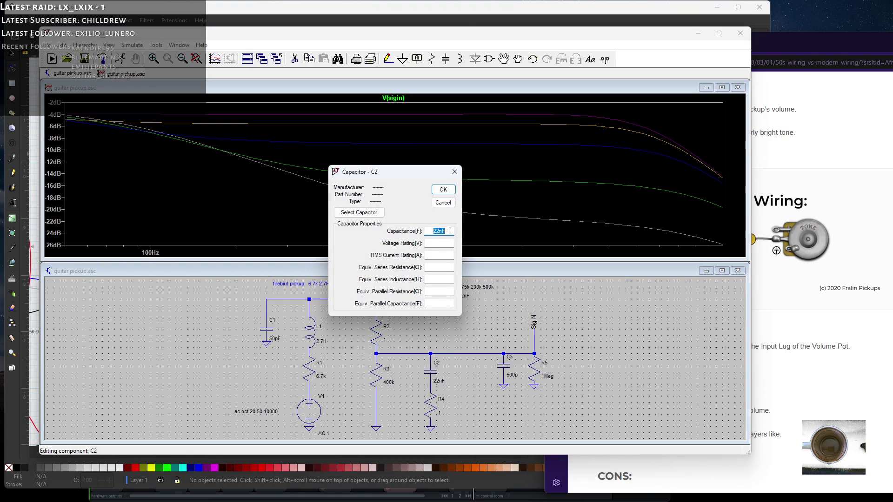
{"action": "type", "text": "{"}
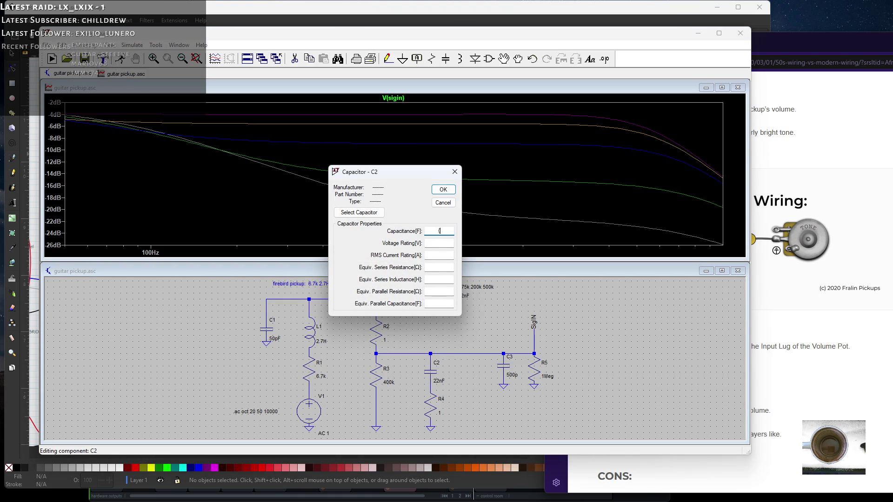
{"action": "type", "text": "Cvp}"}
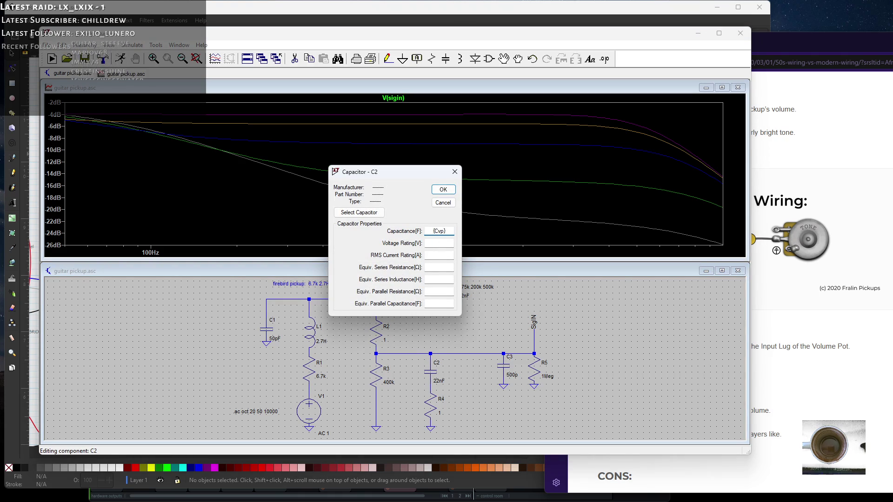
{"action": "key", "text": "Return"}
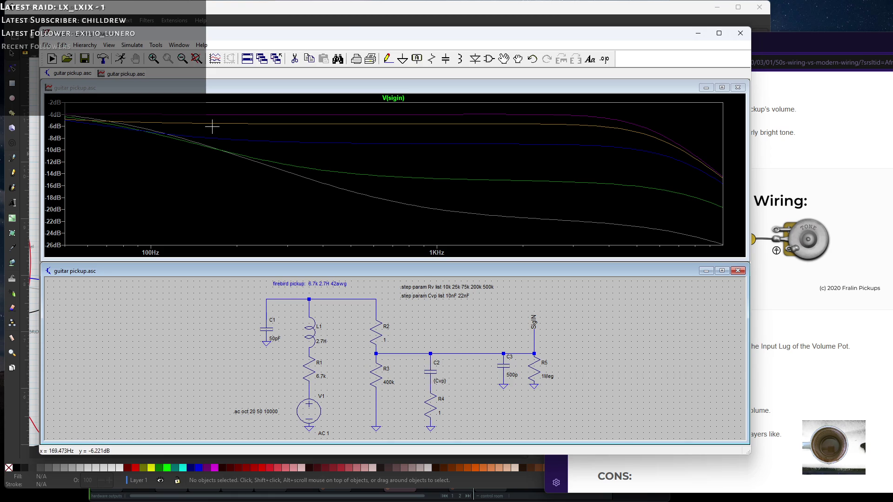
Simulate, extend the .step Cvp list to 10nF 22nF 47nF 220nF, and re-run.
{"action": "left_click", "coordinate": [127, 59]}
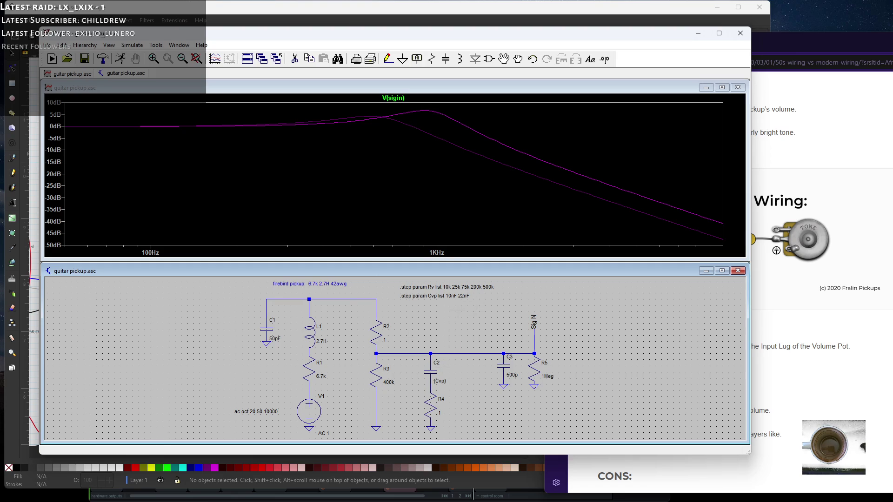
{"action": "right_click", "coordinate": [423, 299]}
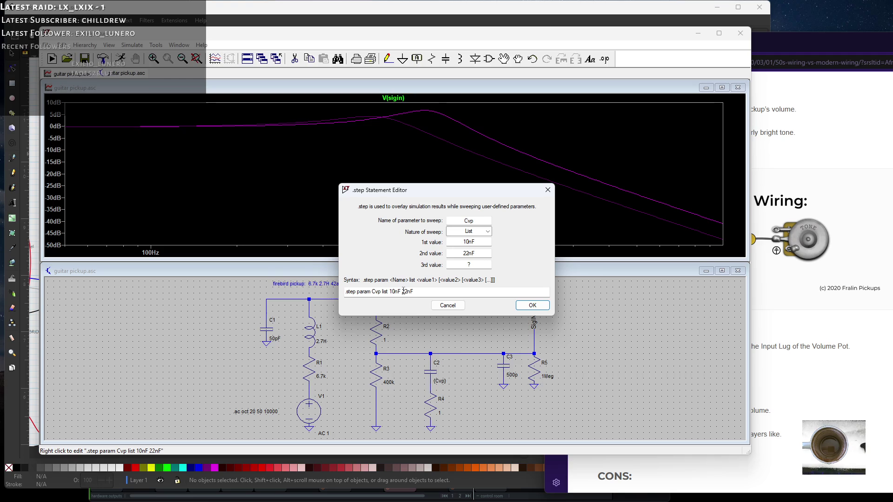
{"action": "left_click", "coordinate": [419, 291]}
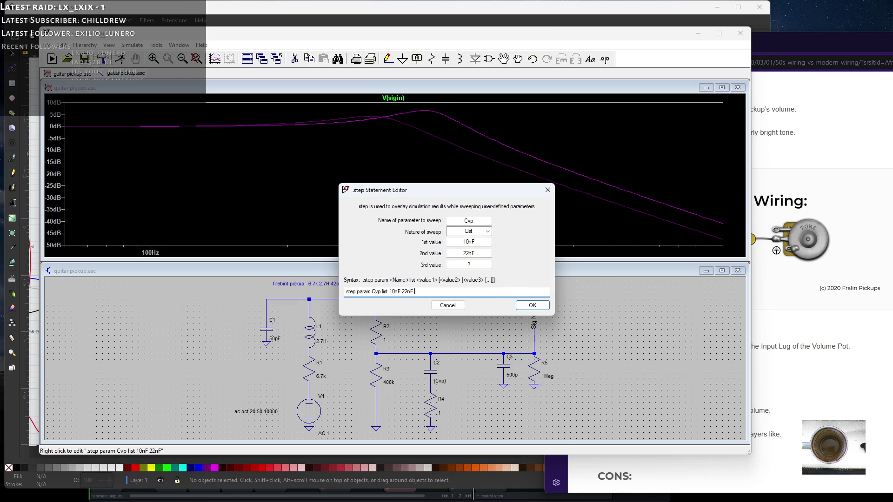
{"action": "type", "text": "47u"}
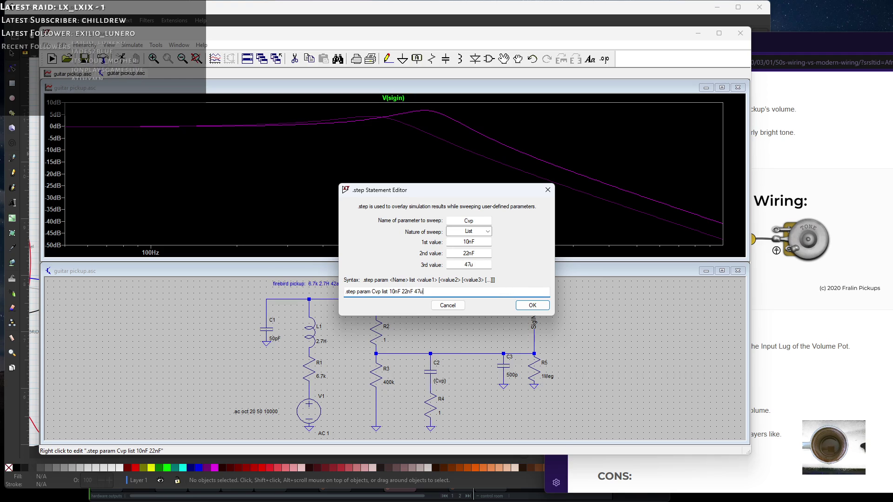
{"action": "type", "text": "nF"}
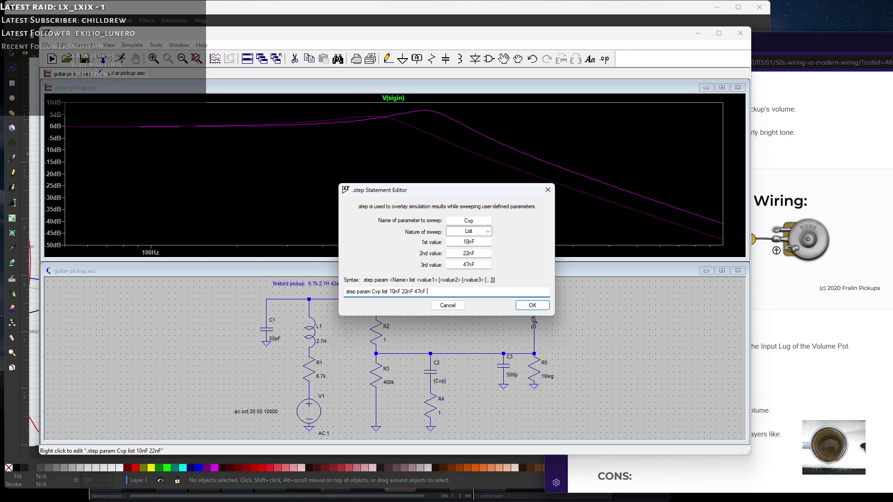
{"action": "type", "text": "0nF"}
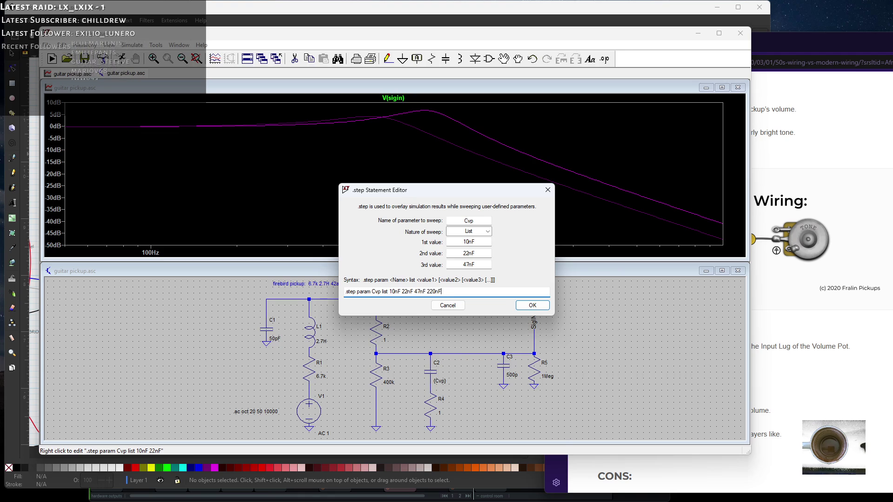
{"action": "left_click", "coordinate": [531, 305]}
{"action": "left_click", "coordinate": [52, 58]}
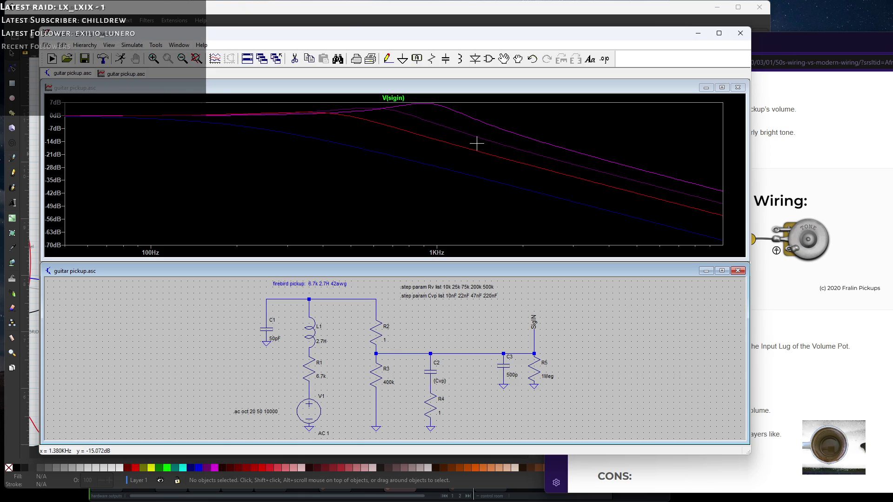
Change the .step Cvp list to 1nF 3.3nF 10nF and re-run the simulation.
{"action": "right_click", "coordinate": [446, 298]}
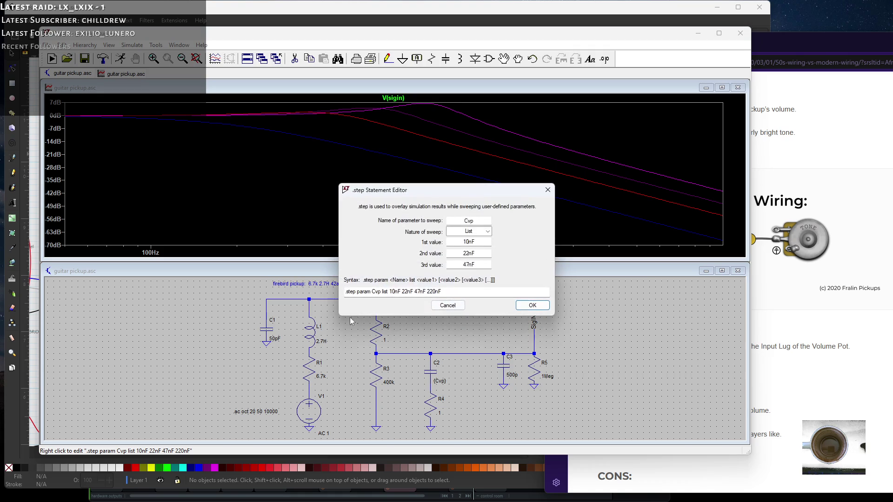
{"action": "left_click", "coordinate": [391, 292]}
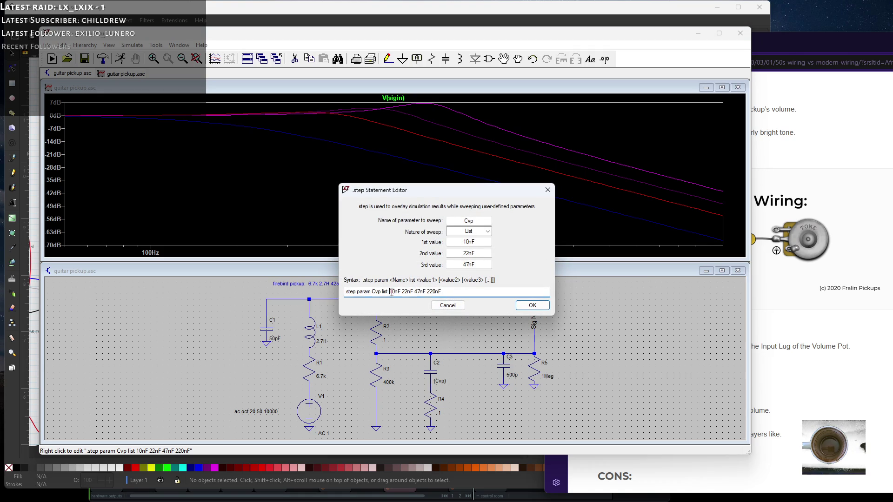
{"action": "type", "text": "1n"}
{"action": "type", "text": "F "}
{"action": "type", "text": "3.3n"}
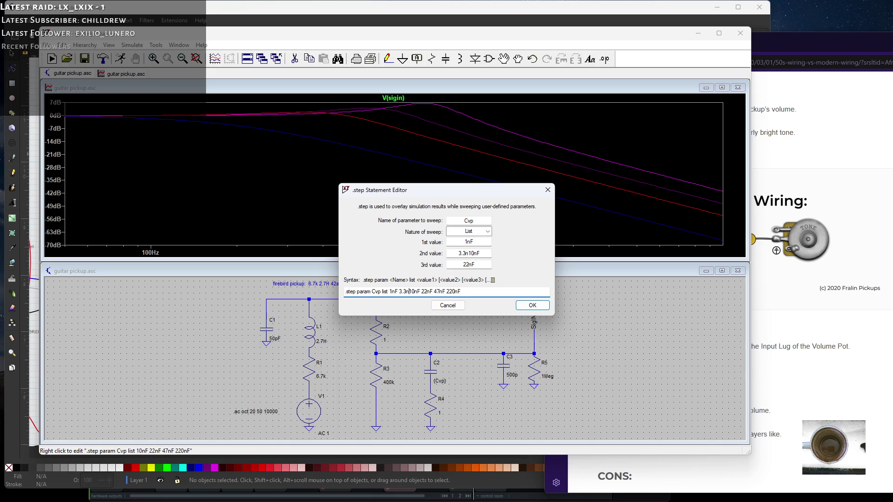
{"action": "type", "text": "F"}
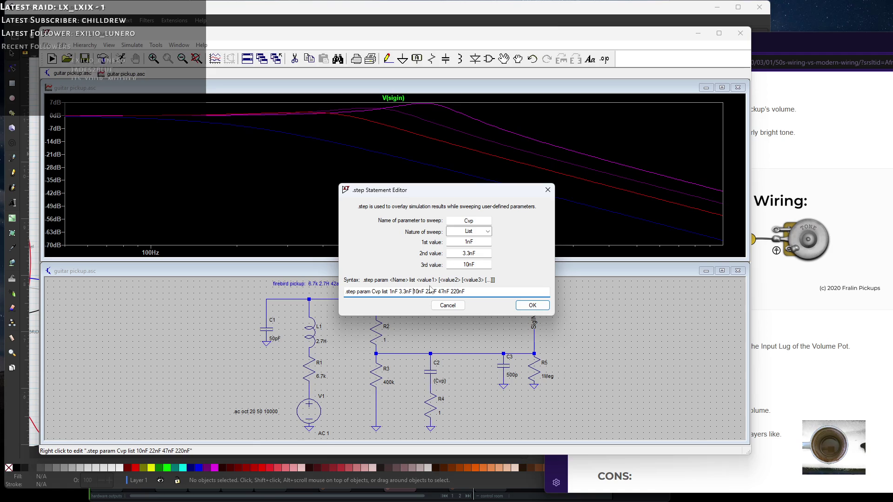
{"action": "left_click_drag", "start_coordinate": [424, 293], "coordinate": [539, 289]}
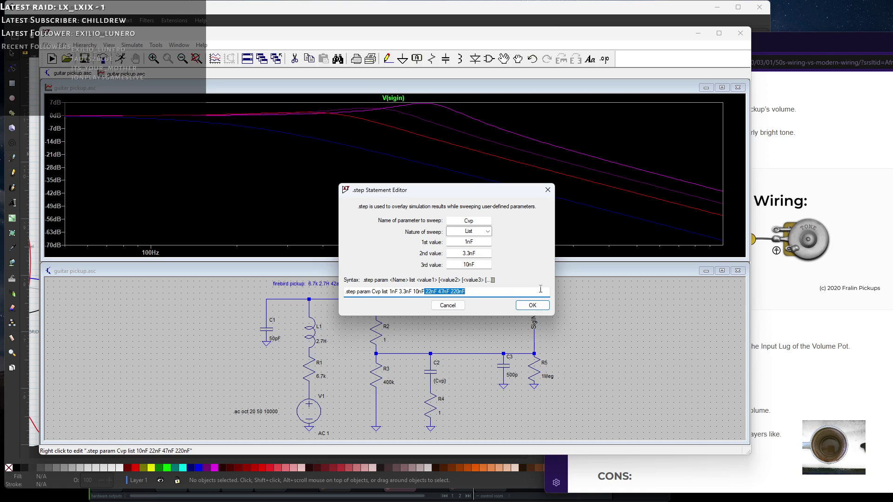
{"action": "key", "text": "BackSpace"}
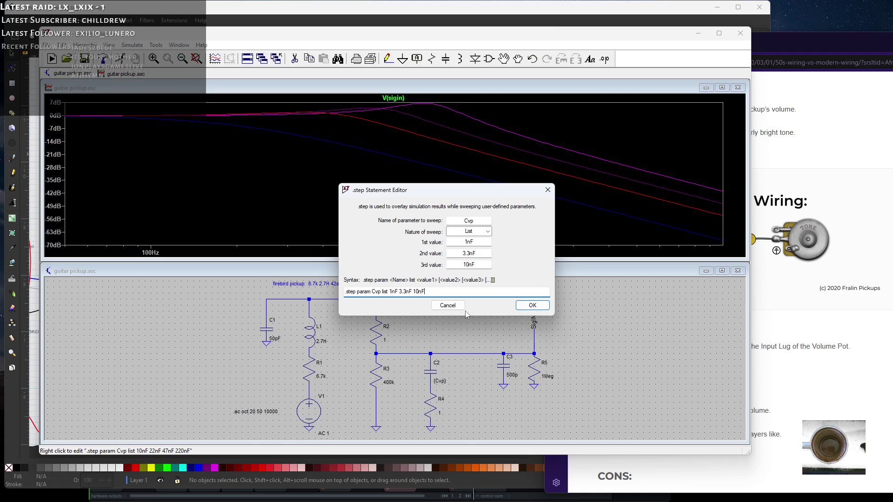
{"action": "left_click", "coordinate": [532, 305]}
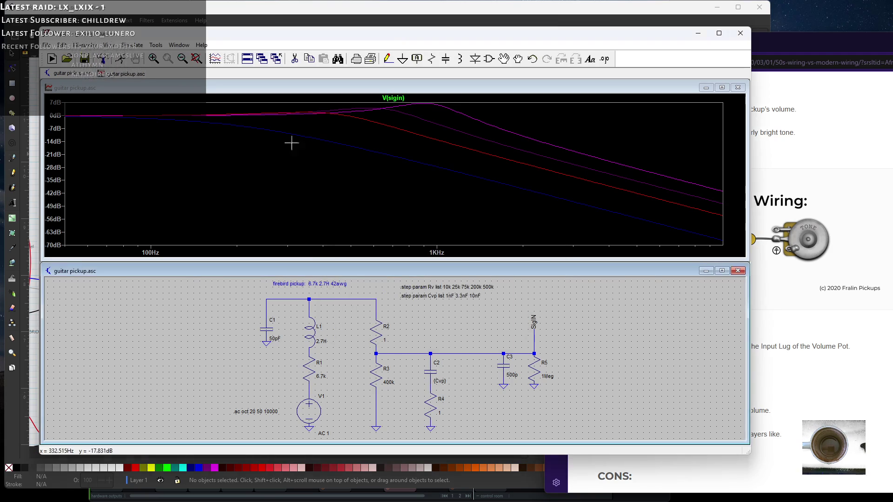
{"action": "left_click", "coordinate": [121, 60]}
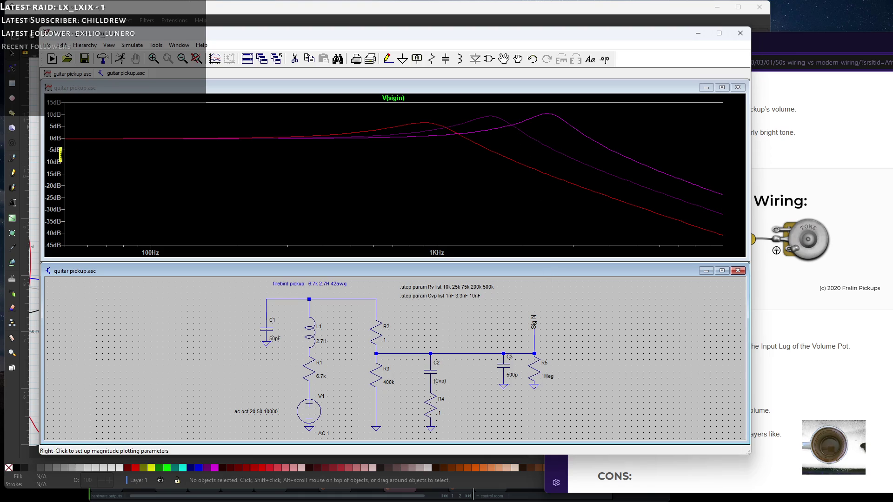
Set the left dB axis to bottom -3dB, top 12dB and 1dB tick spacing.
{"action": "right_click", "coordinate": [59, 155]}
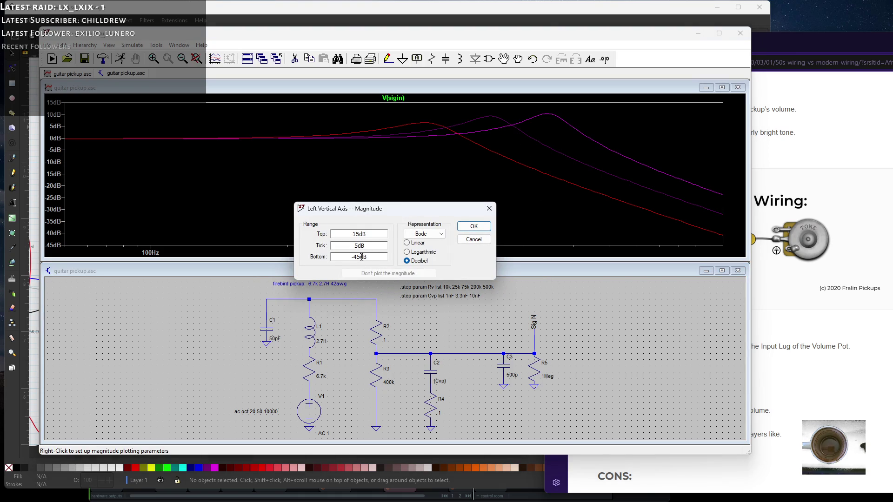
{"action": "double_click", "coordinate": [359, 260]}
{"action": "type", "text": "-3dB"}
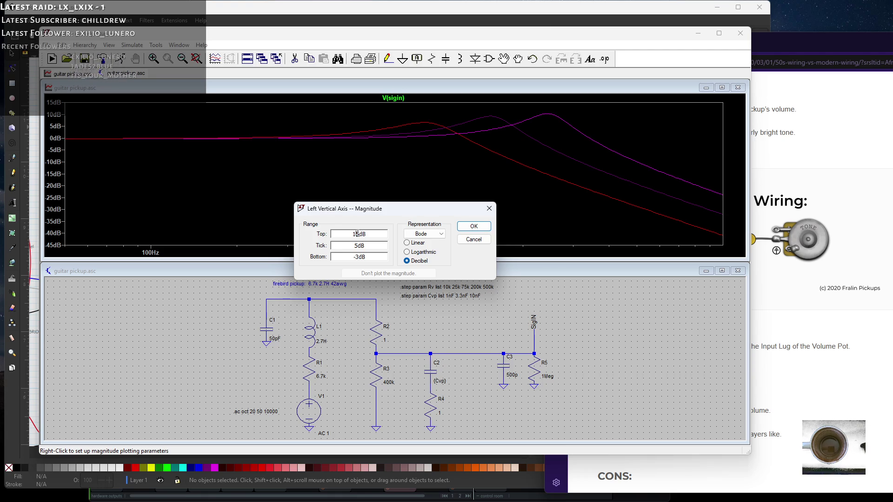
{"action": "left_click_drag", "start_coordinate": [361, 235], "coordinate": [356, 234]}
{"action": "type", "text": "2"}
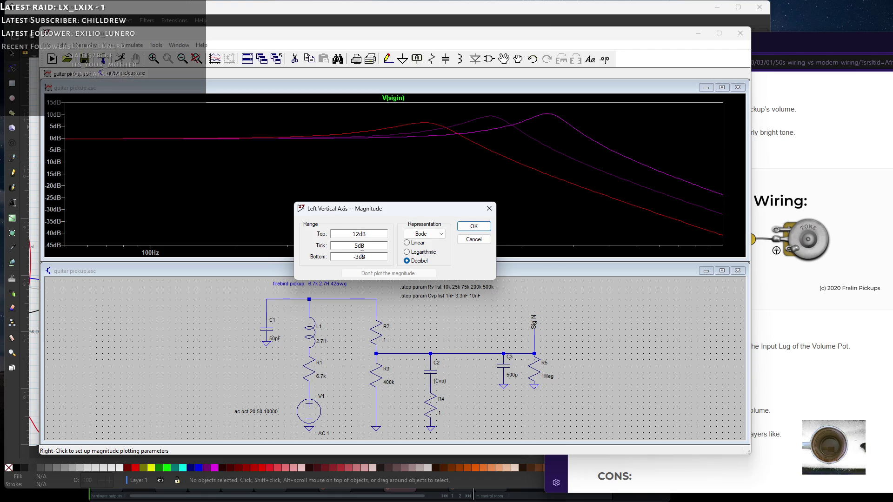
{"action": "double_click", "coordinate": [359, 246]}
{"action": "type", "text": "1"}
{"action": "left_click", "coordinate": [467, 228]}
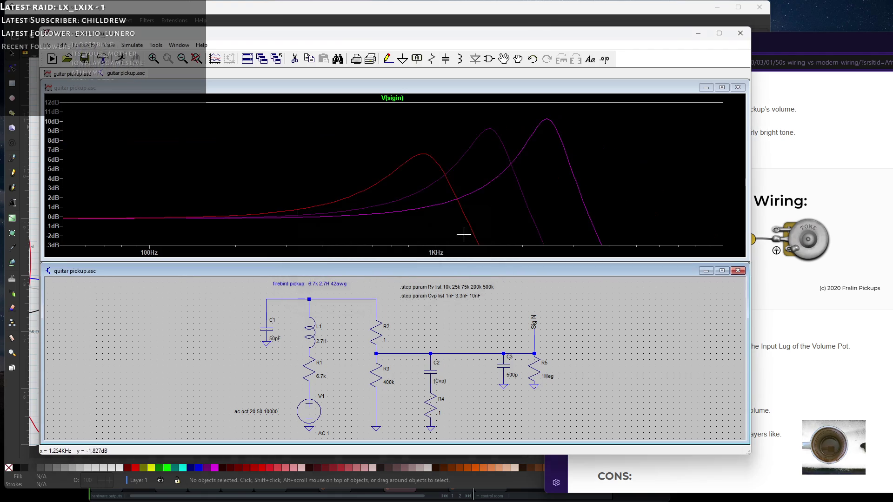